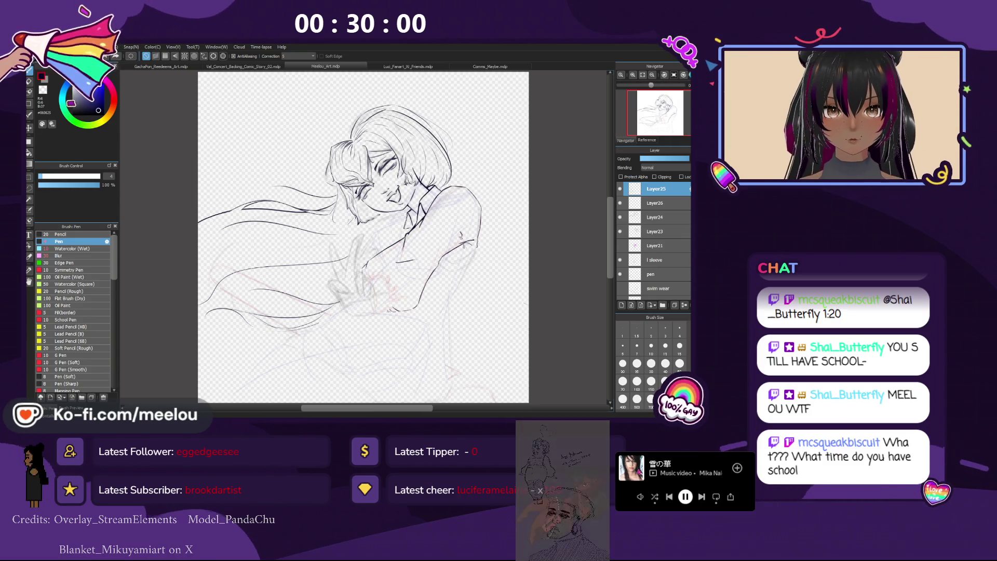
# Flip the canvas view horizontally with H and add the empty inking layer Layer27.
pyautogui.press('h')
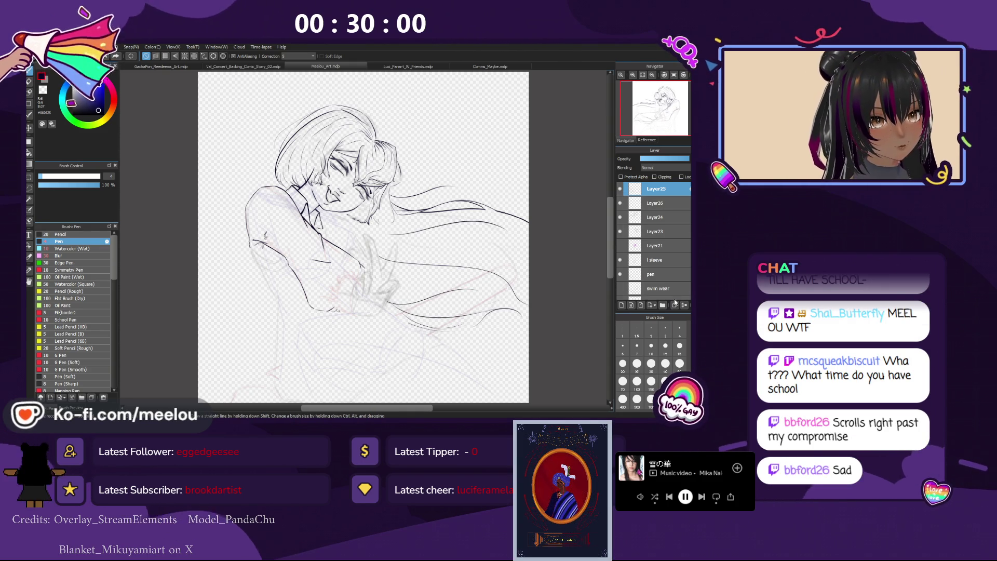
pyautogui.click(622, 304)
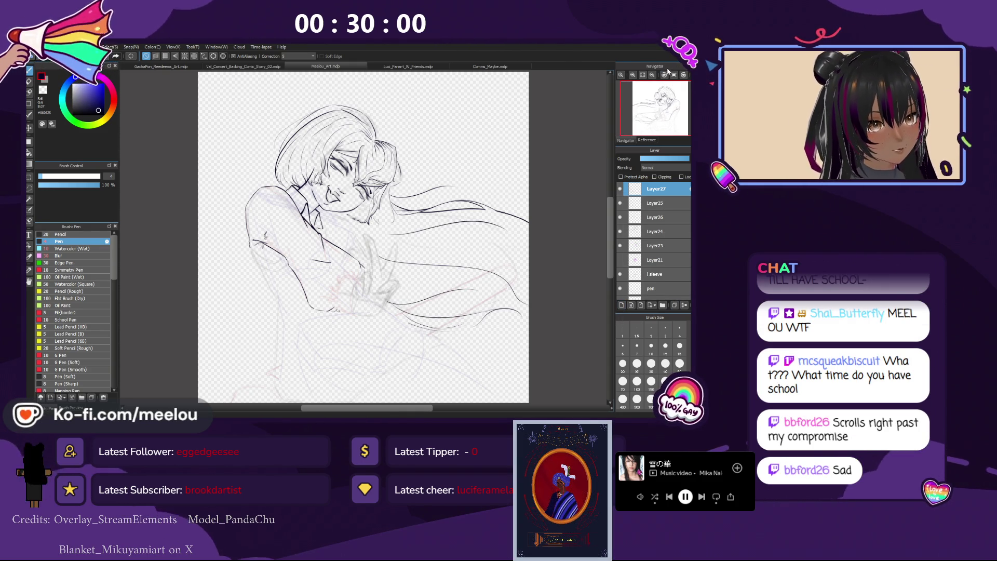
# Tilt the canvas view counter-clockwise, return it to normal, then zoom out to fit the whole canvas.
pyautogui.click(684, 74)
pyautogui.click(674, 75)
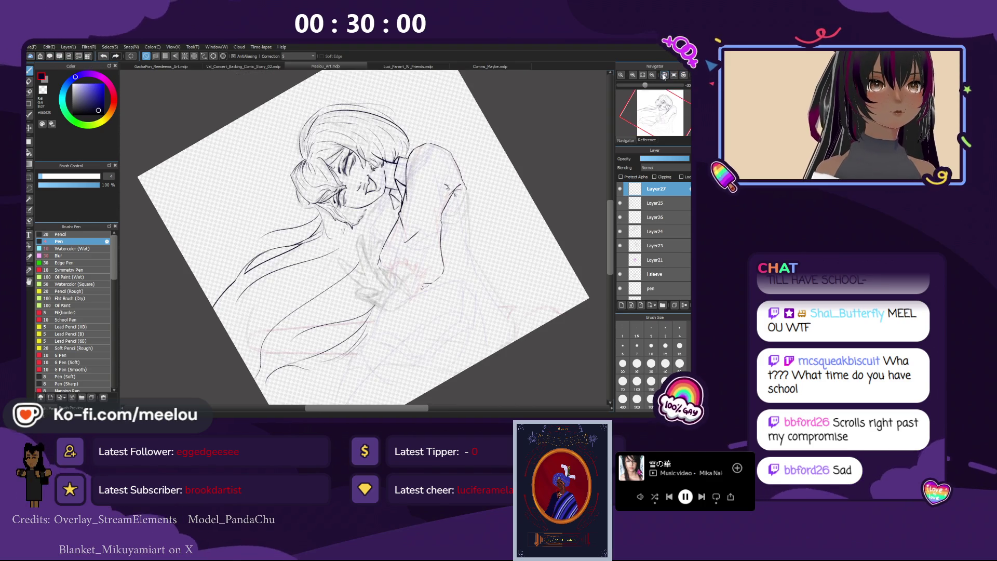
pyautogui.click(684, 75)
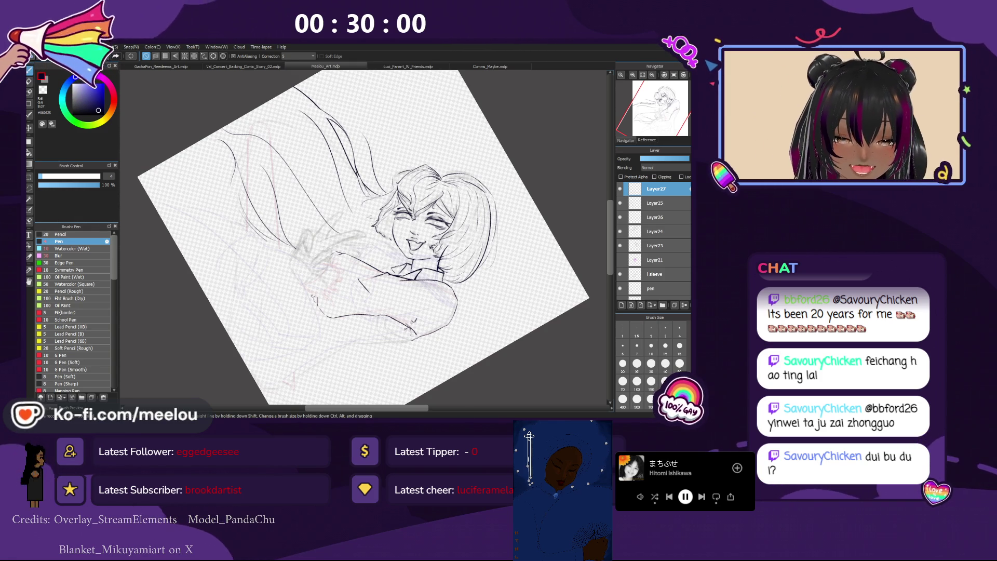
pyautogui.click(642, 76)
# Straighten the canvas upright, fit the sketch to the window height, then zoom out to a smaller centred view.
pyautogui.click(674, 76)
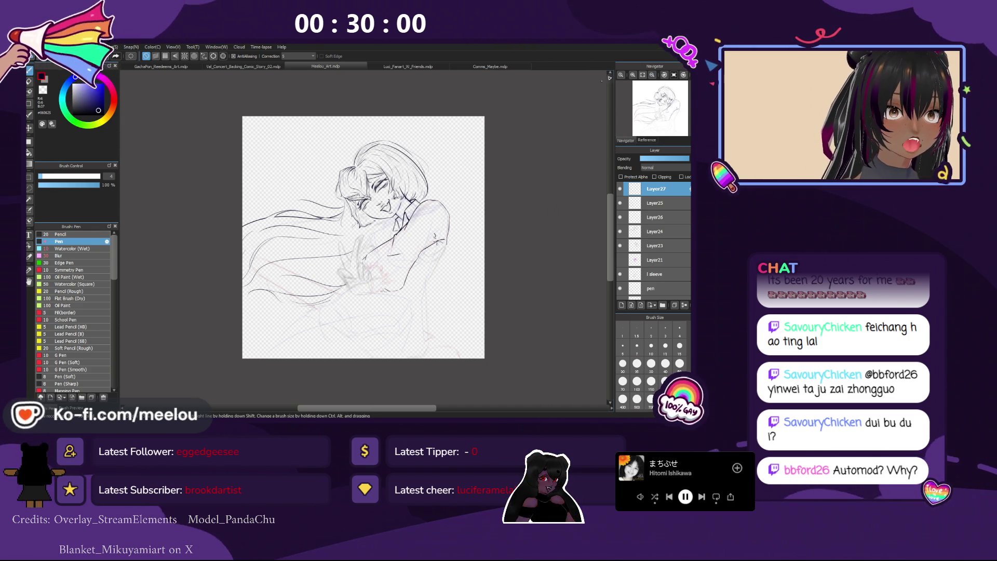
pyautogui.click(643, 75)
pyautogui.click(642, 75)
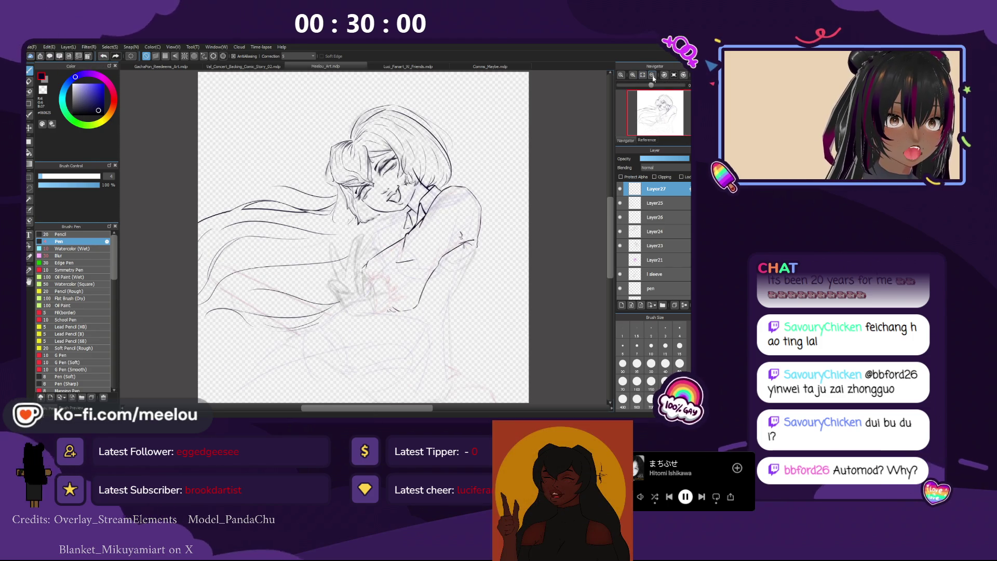
pyautogui.click(652, 75)
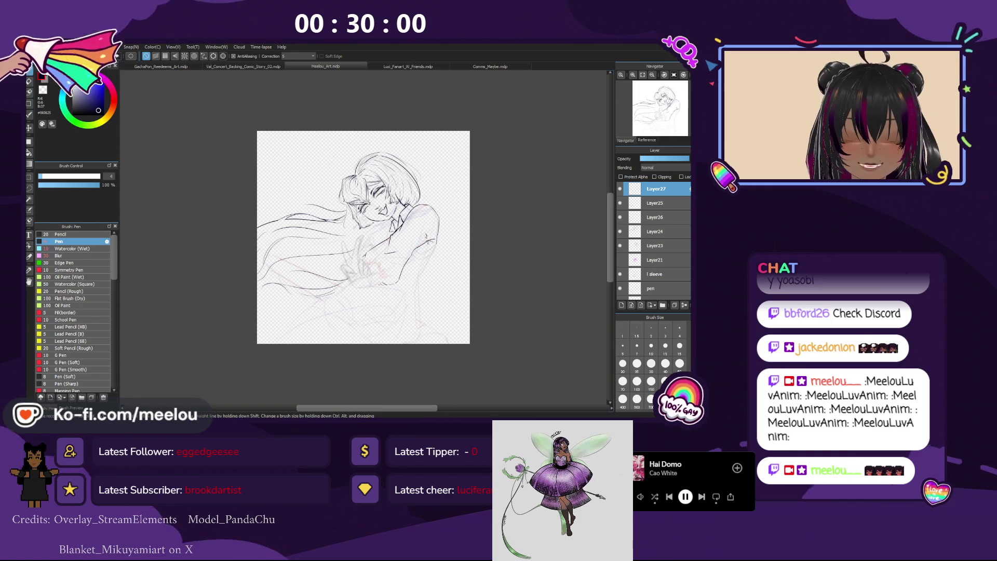
# Zoom in closer on the drawing and hide the side panels to enlarge the canvas.
pyautogui.scroll(3, 403, 237)
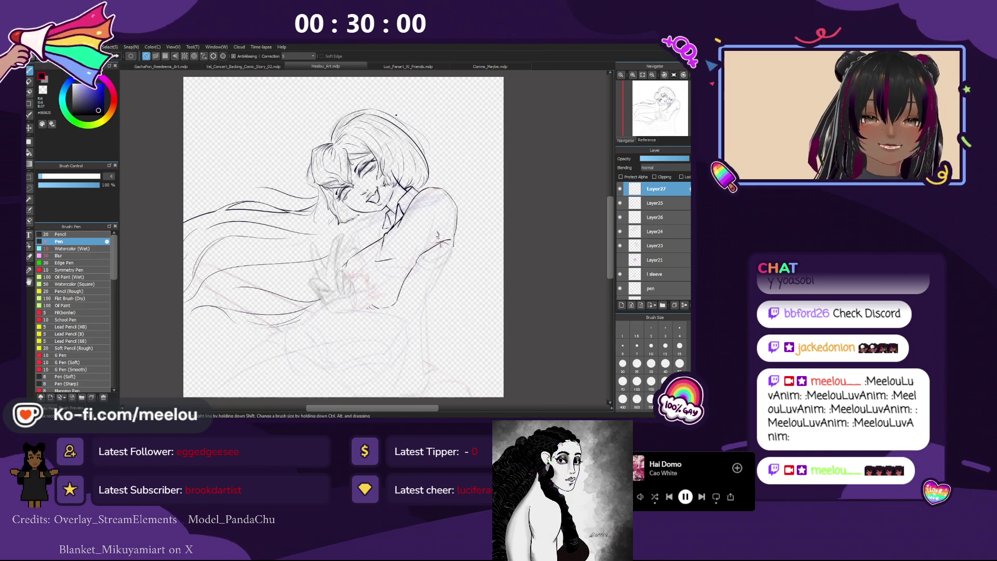
pyautogui.click(631, 75)
pyautogui.press('Tab')
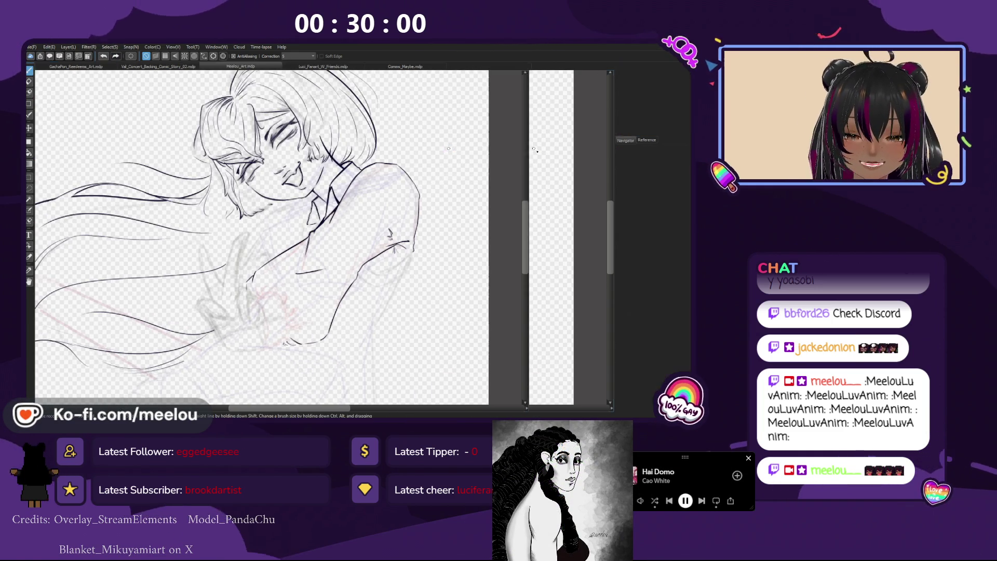
pyautogui.scroll(-2, 584, 124)
pyautogui.scroll(2, 583, 124)
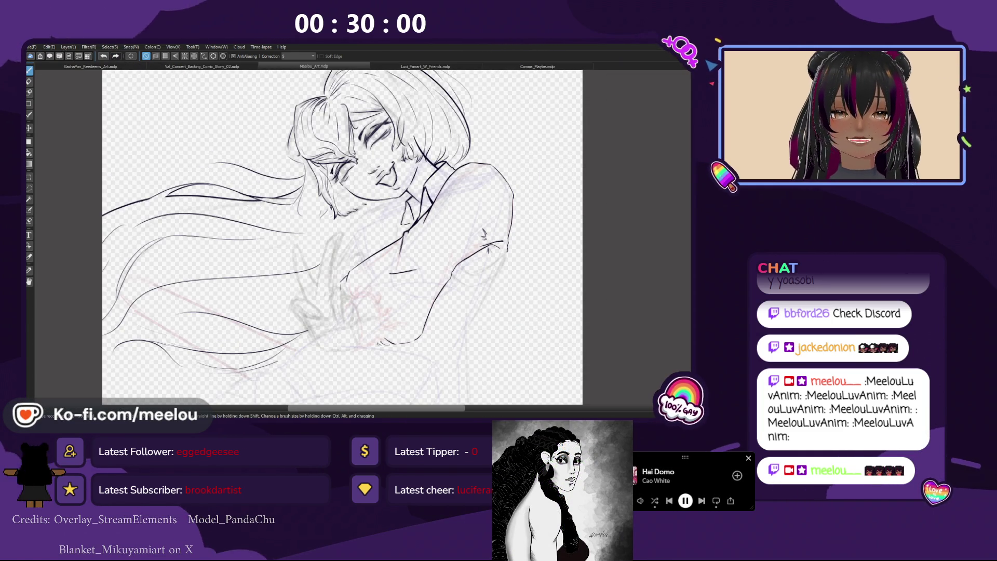
pyautogui.scroll(2, 583, 123)
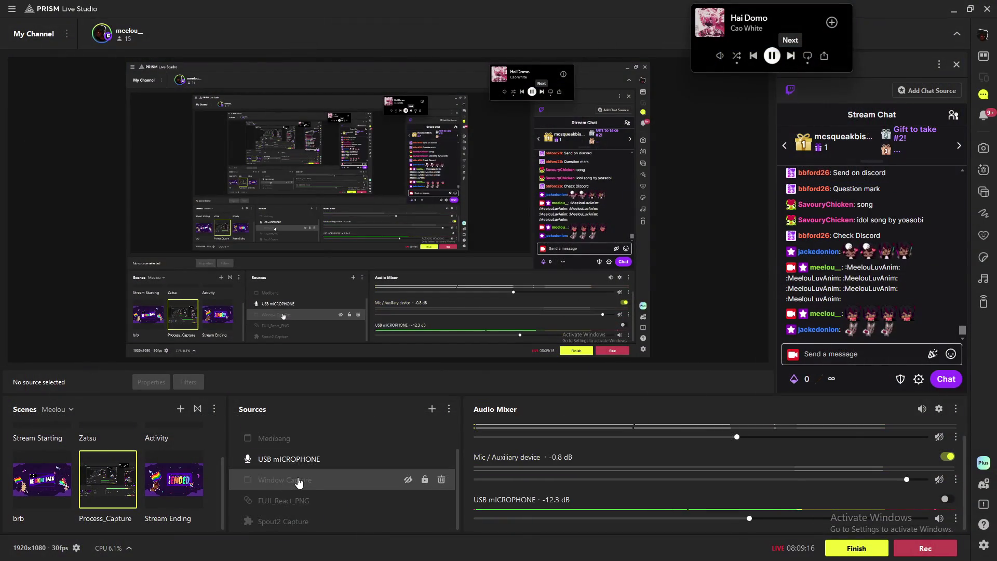
# In PRISM Live Studio, hide the Display Capture source so the stream goes black.
pyautogui.scroll(2, 299, 482)
pyautogui.click(278, 455)
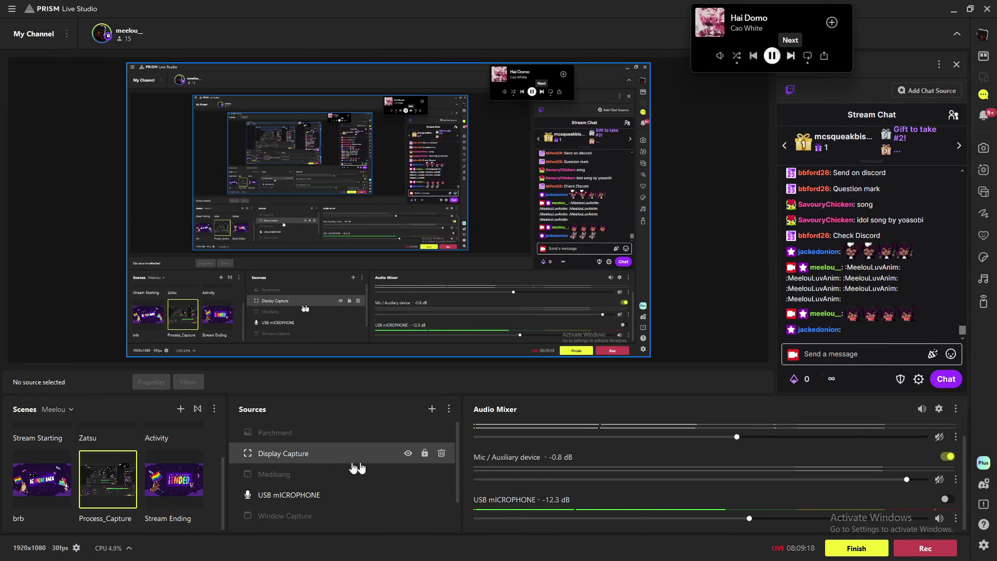
pyautogui.click(408, 454)
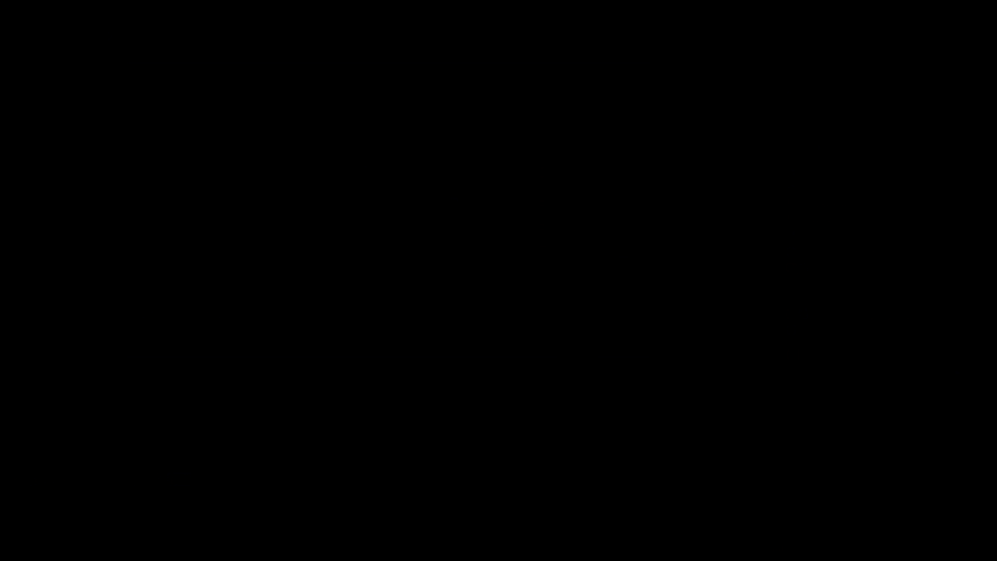